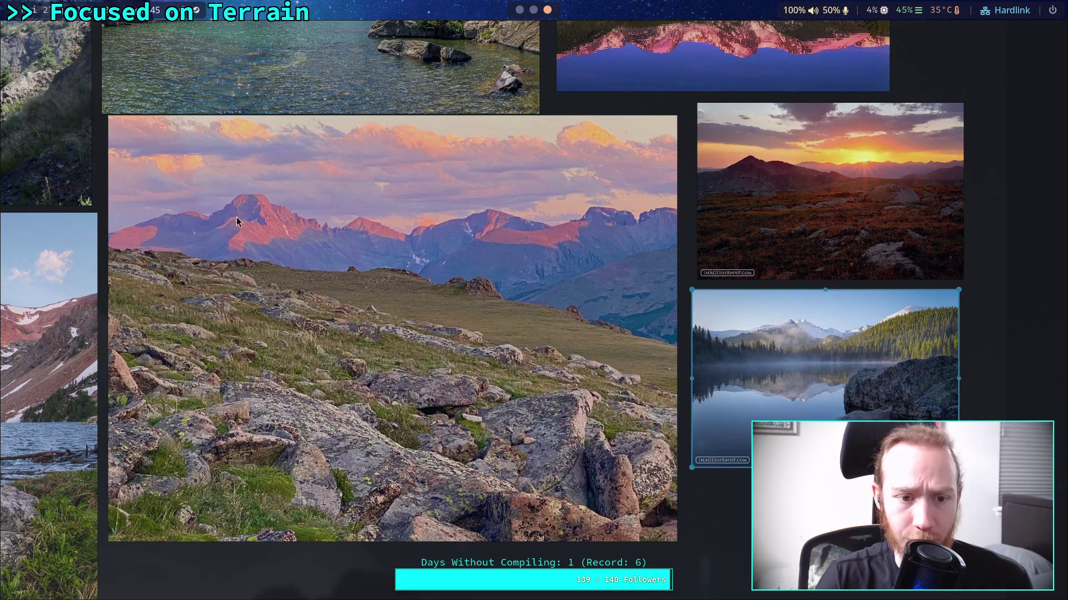
# - Pan the PureRef board to centre the mirror-lake photo among the mountain references
pyautogui.moveTo(186, 232)
pyautogui.mouseDown()
pyautogui.moveTo(396, 276)
pyautogui.moveTo(786, 274)
pyautogui.moveTo(755, 286)
pyautogui.moveTo(271, 276)
pyautogui.moveTo(793, 305)
pyautogui.moveTo(325, 269)
pyautogui.moveTo(815, 312)
pyautogui.moveTo(186, 234)
pyautogui.mouseUp()
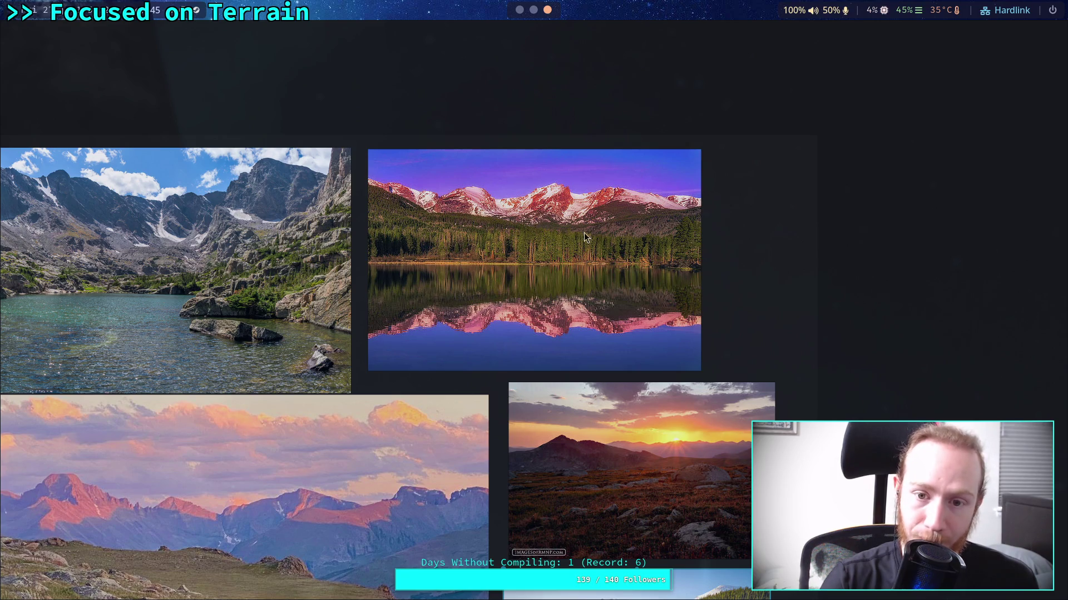
pyautogui.scroll(-5, 605, 238)
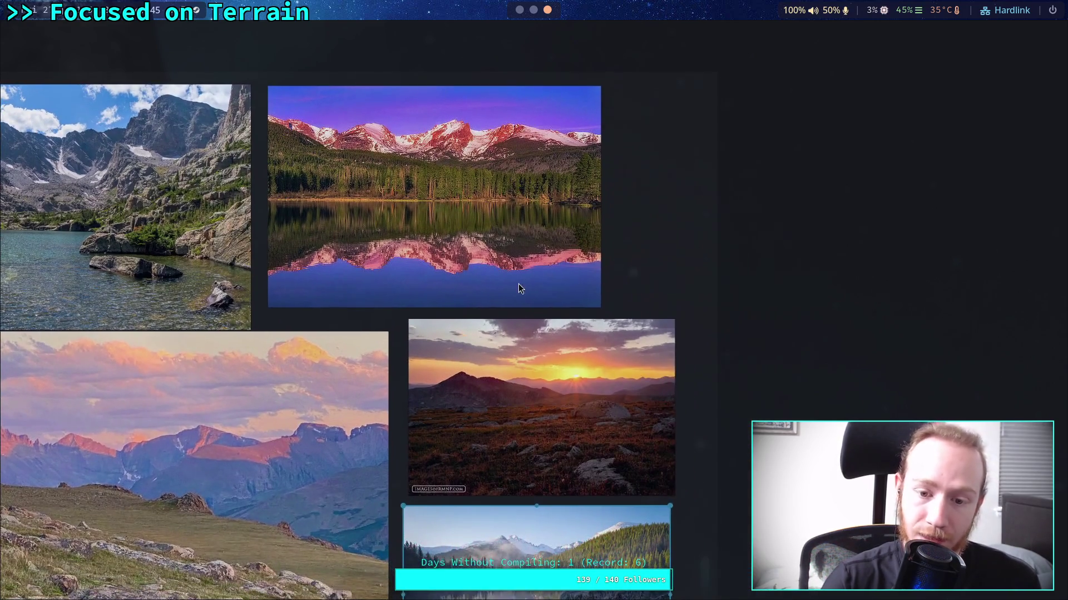
pyautogui.scroll(2, 485, 228)
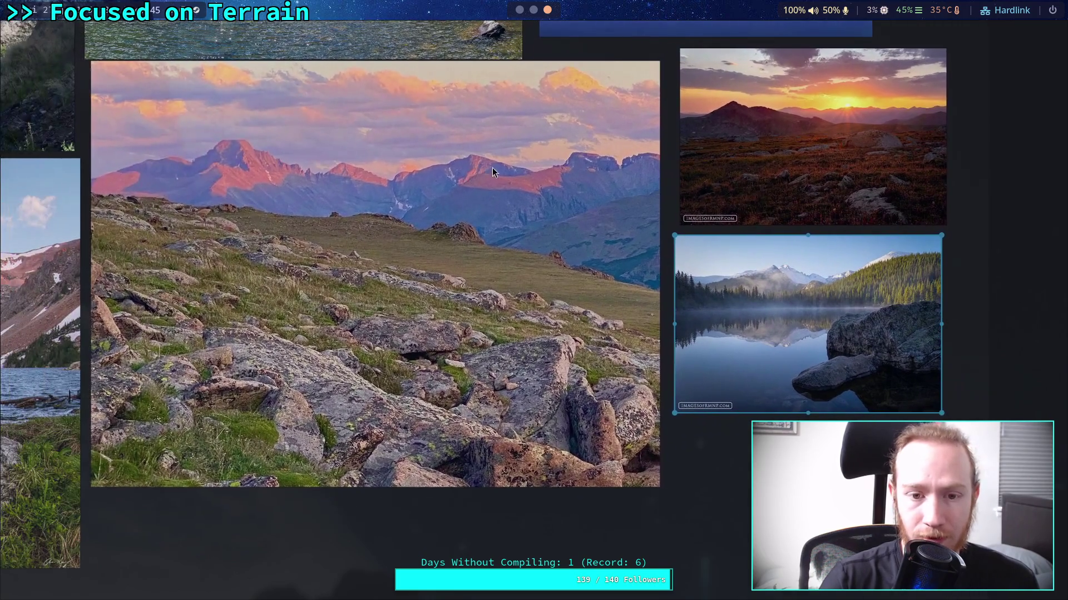
pyautogui.moveTo(459, 214); pyautogui.dragTo(462, 242)
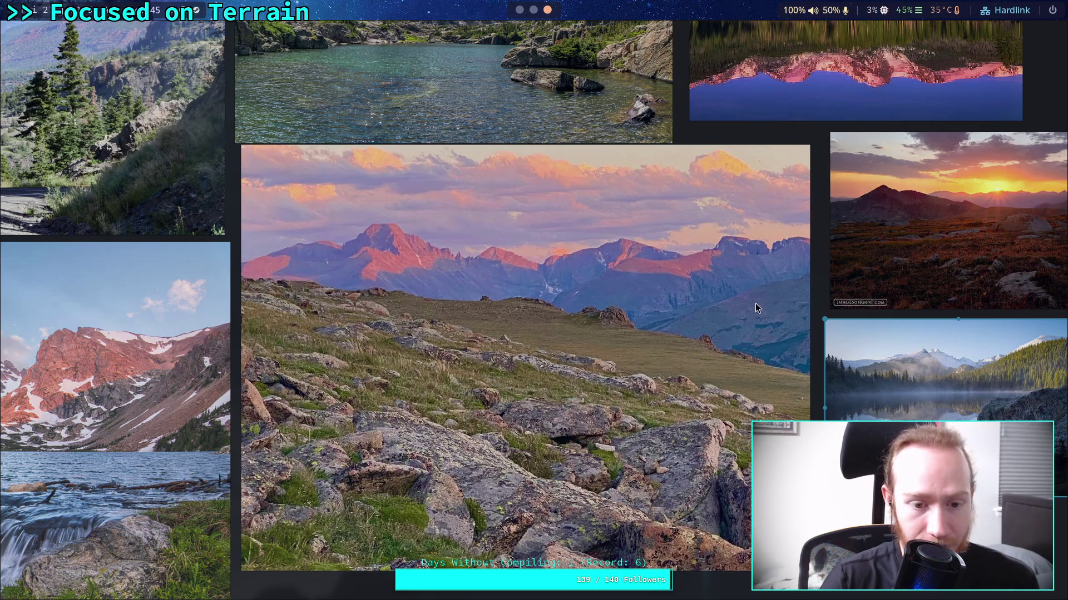
pyautogui.hscroll(5, 755, 302)
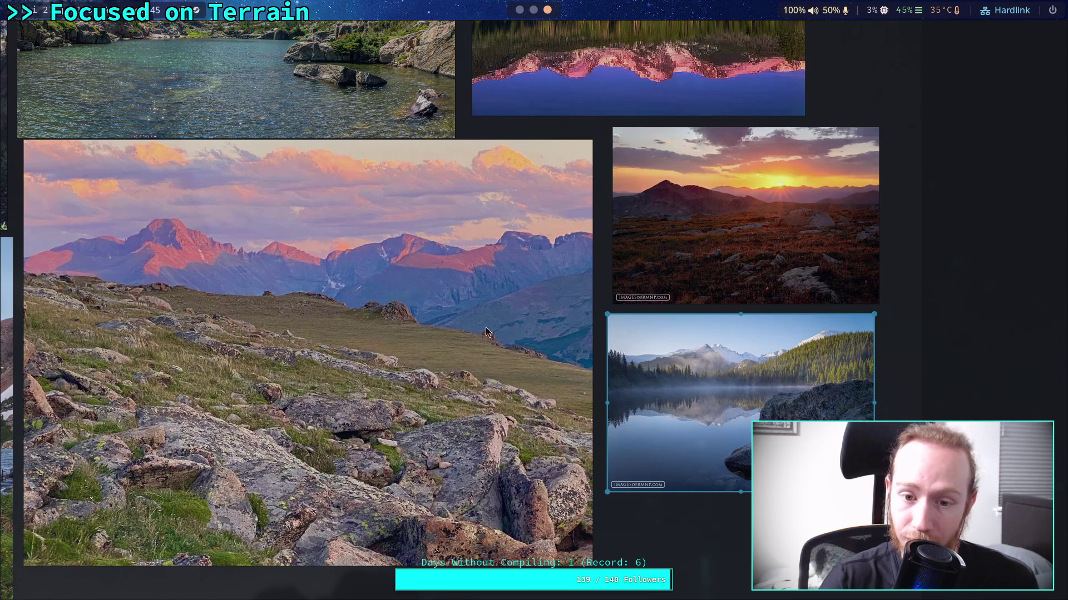
pyautogui.hscroll(-8, 533, 346)
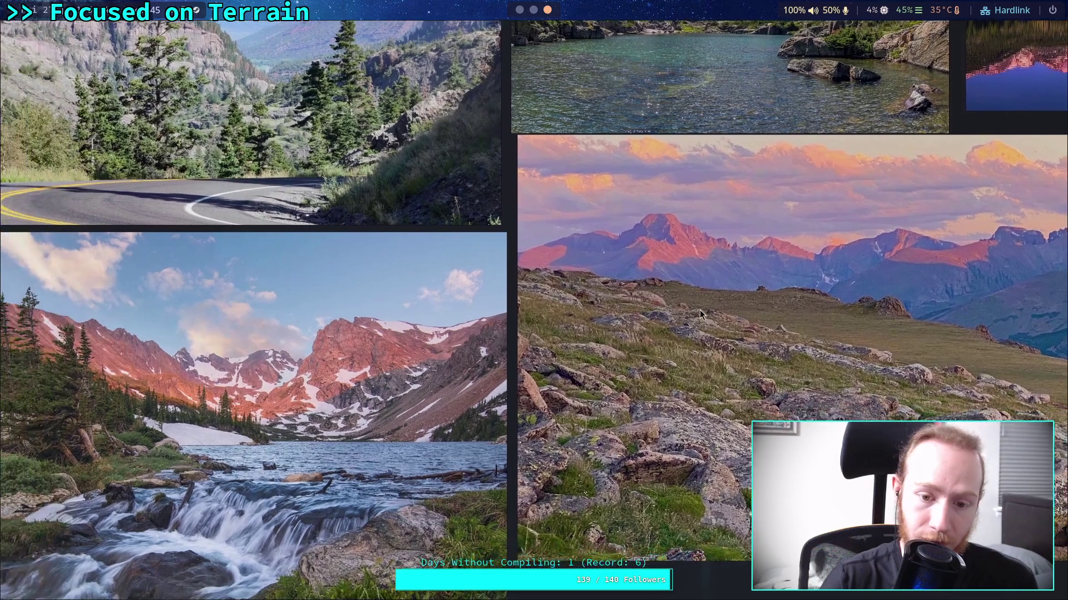
pyautogui.moveTo(728, 344); pyautogui.dragTo(511, 240)
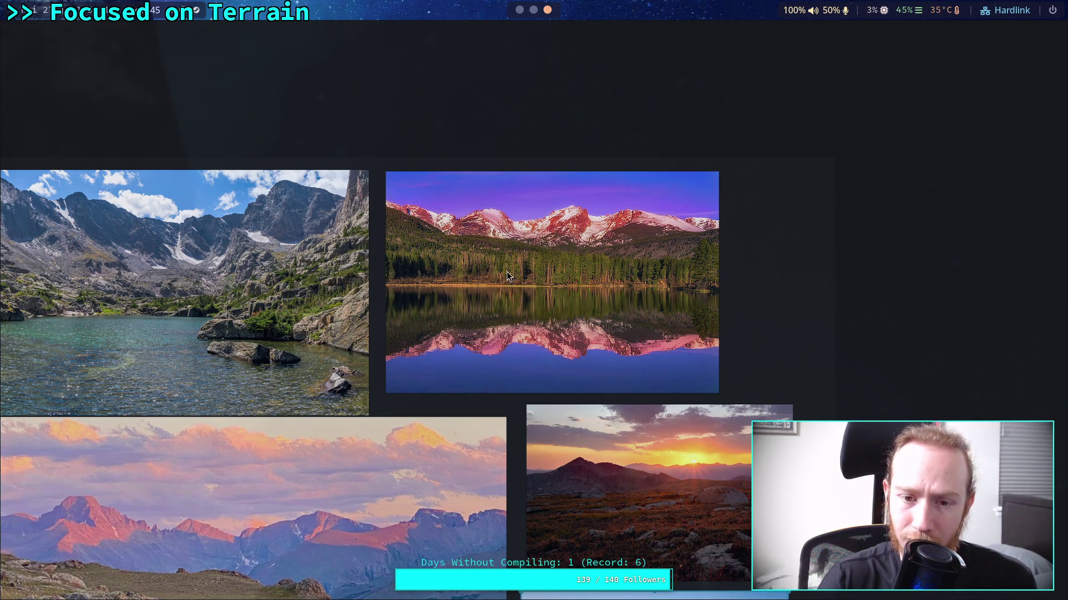
pyautogui.scroll(-2, 506, 274)
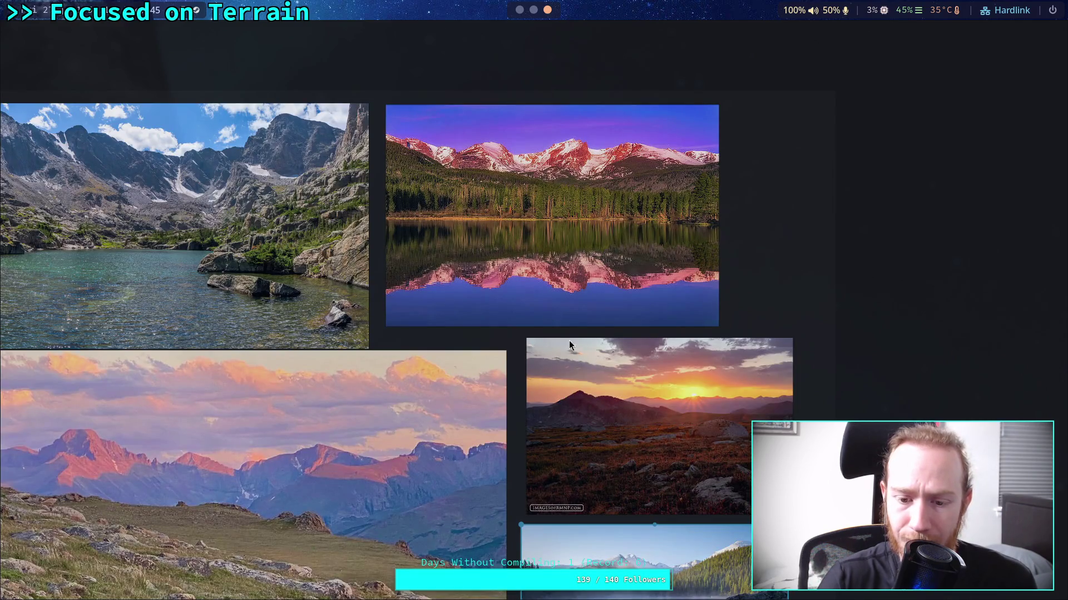
pyautogui.scroll(-5, 569, 341)
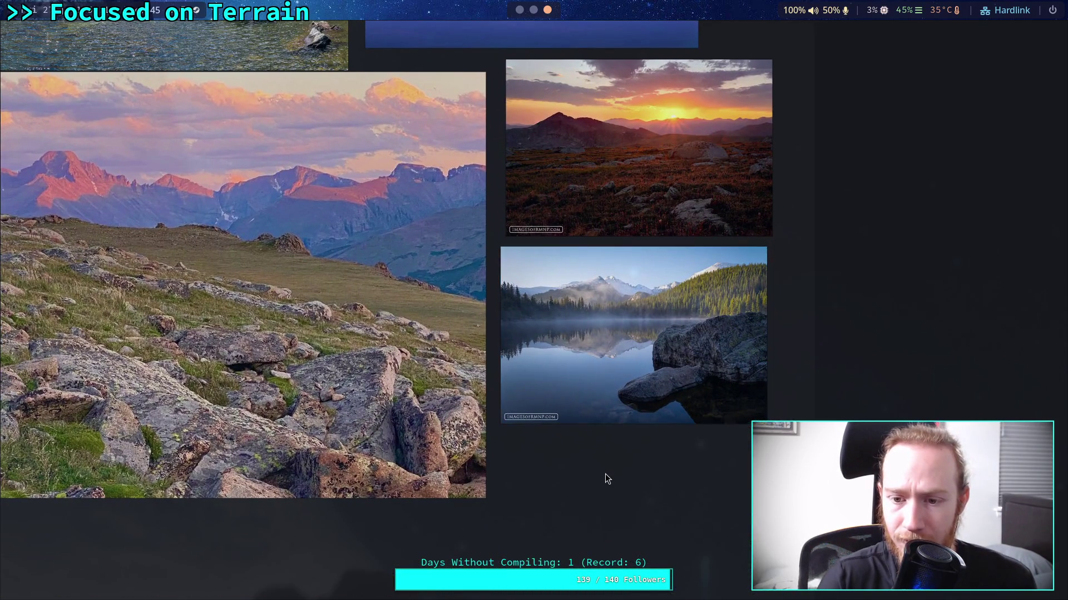
pyautogui.moveTo(622, 298)
pyautogui.mouseDown()
pyautogui.moveTo(695, 329)
pyautogui.moveTo(623, 403)
pyautogui.moveTo(566, 343)
pyautogui.moveTo(513, 199)
pyautogui.moveTo(686, 322)
pyautogui.moveTo(709, 303)
pyautogui.moveTo(505, 309)
pyautogui.moveTo(506, 355)
pyautogui.moveTo(815, 309)
pyautogui.moveTo(453, 250)
pyautogui.mouseUp()
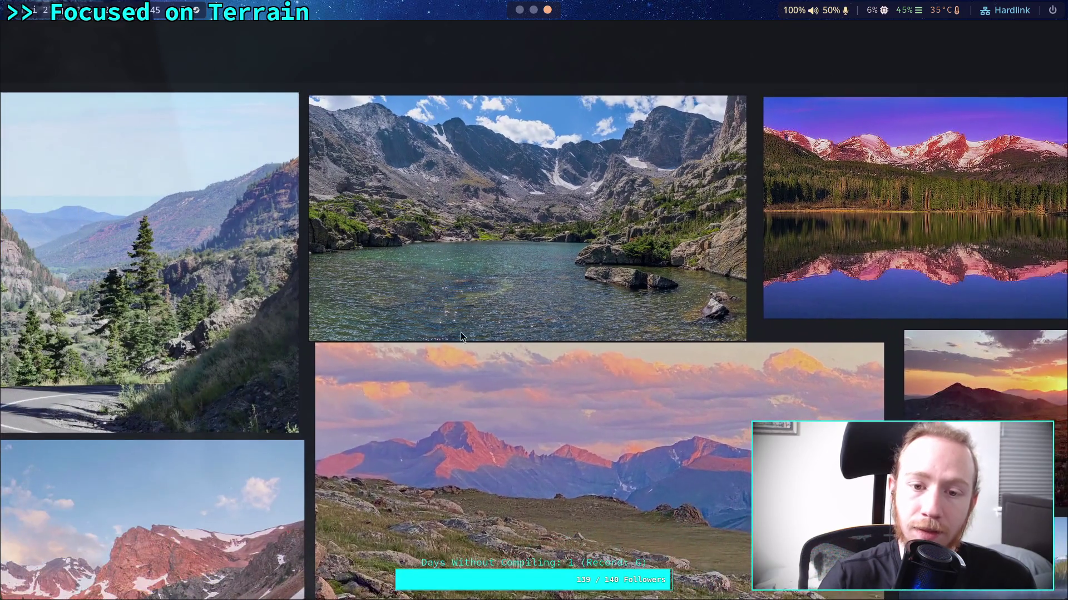
# - Move the lake photo toward the top right, then return to the Godot Terrain3D scene
pyautogui.moveTo(460, 335)
pyautogui.mouseDown()
pyautogui.moveTo(794, 313)
pyautogui.moveTo(683, 160)
pyautogui.mouseUp()
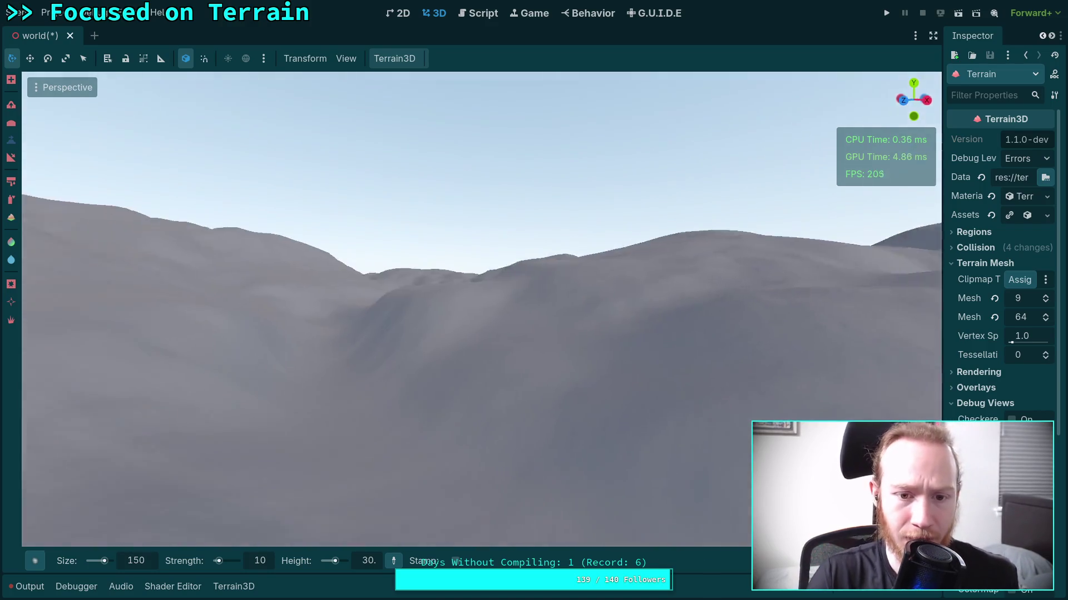
# - Fly over the purple lake past the yellow tree grove toward the grey mountains
pyautogui.scroll(3, 514, 368)
pyautogui.press('w')
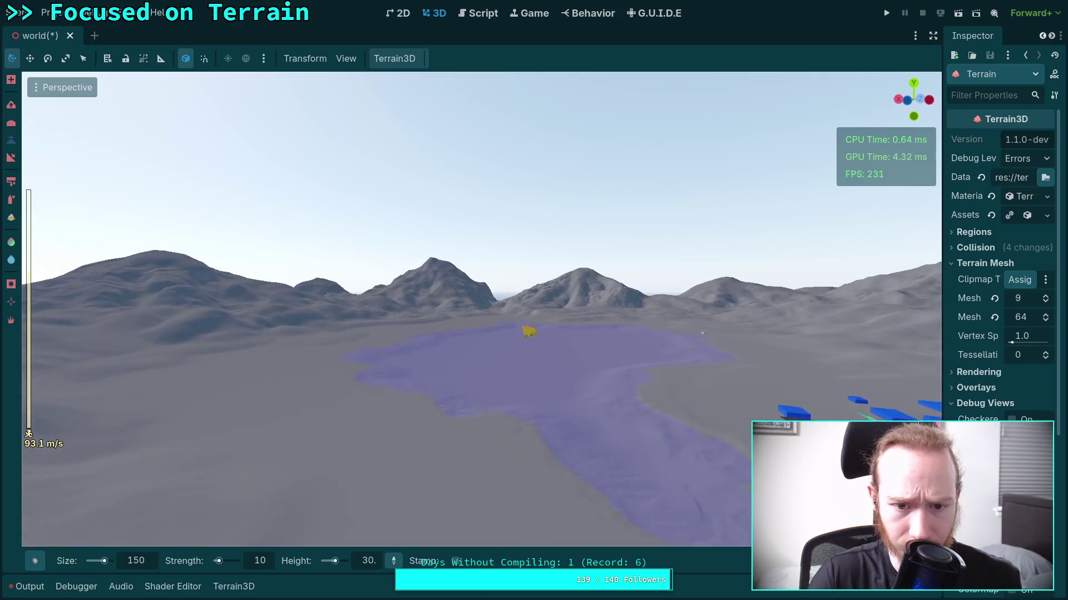
pyautogui.press('w')
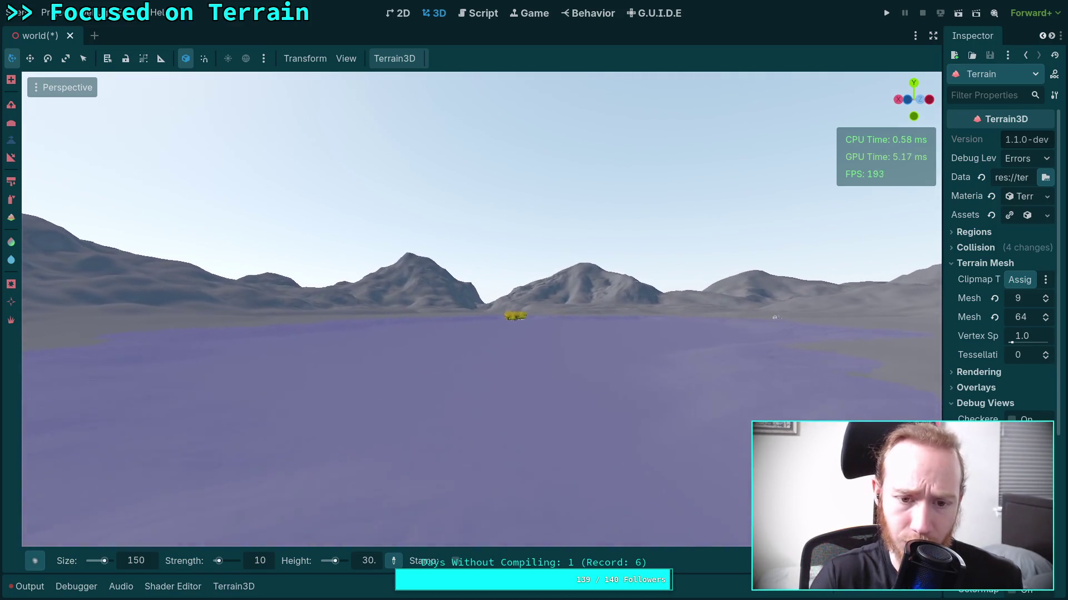
pyautogui.press('w')
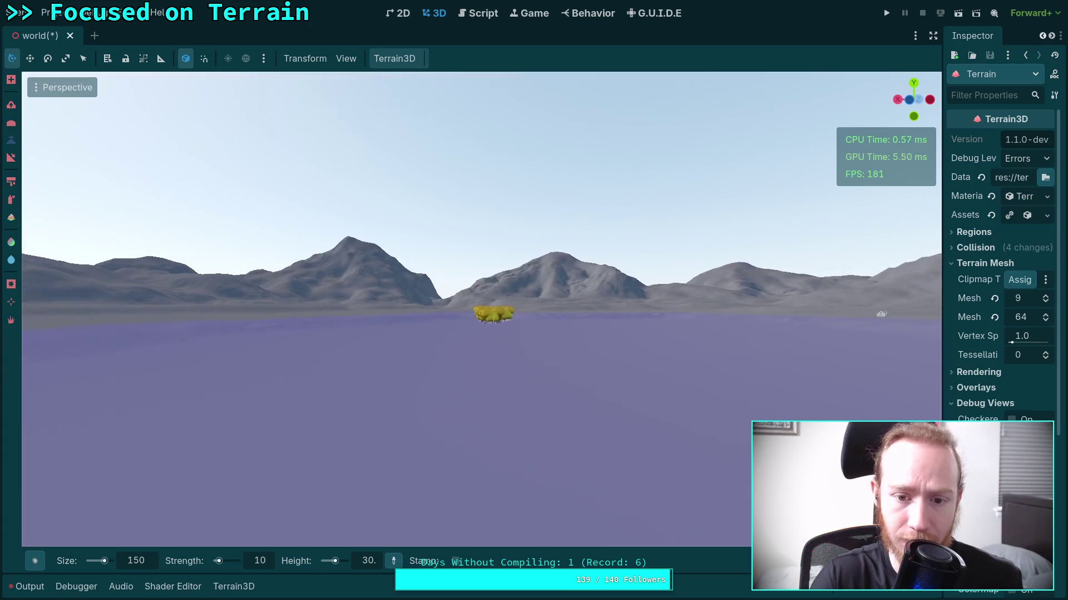
pyautogui.press('w')
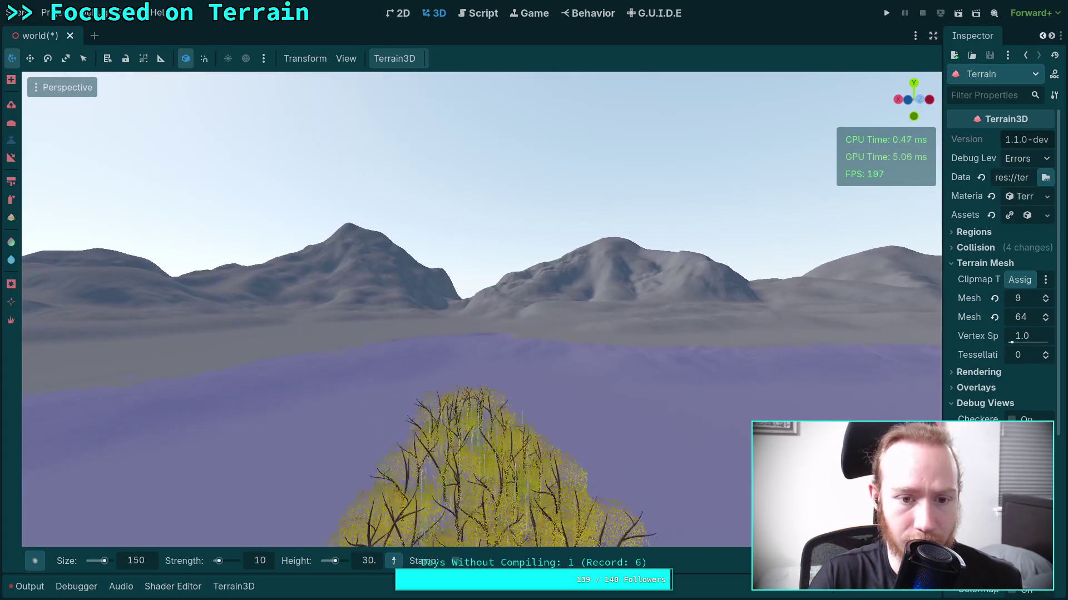
pyautogui.press('w')
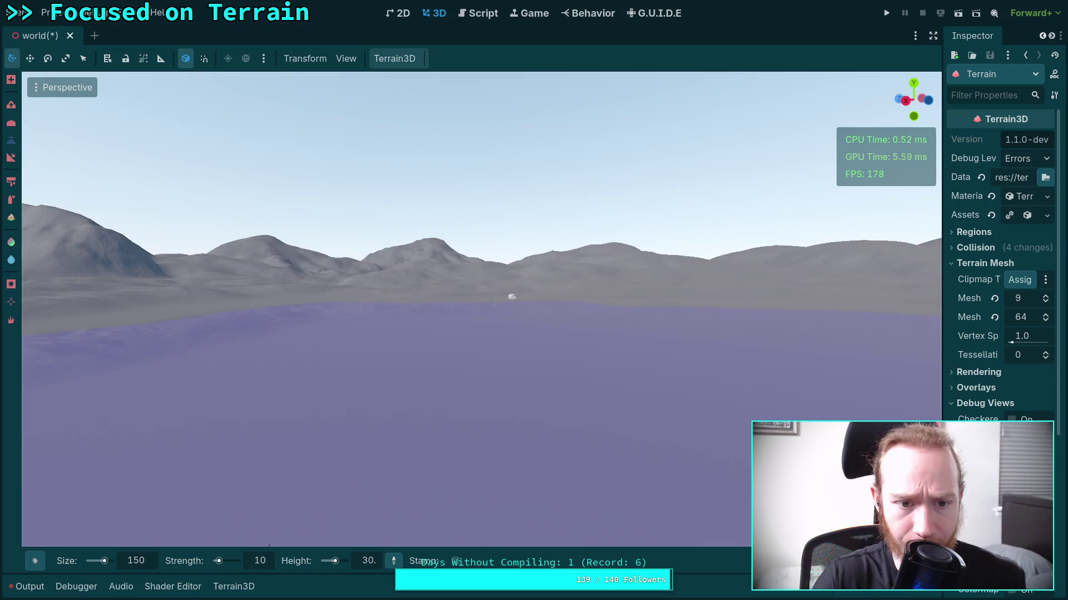
pyautogui.press('w')
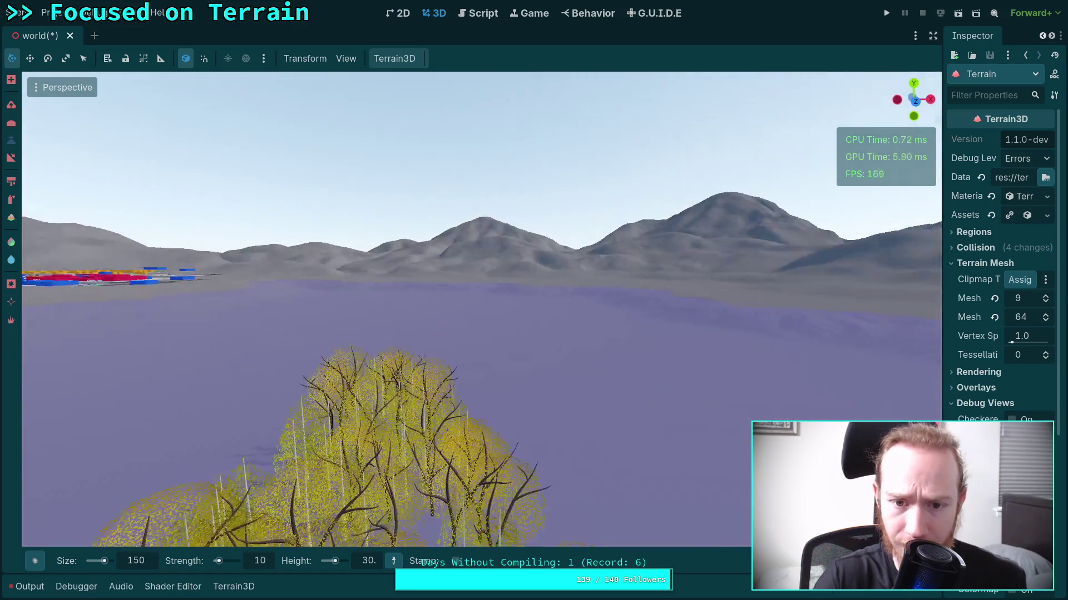
pyautogui.press('w')
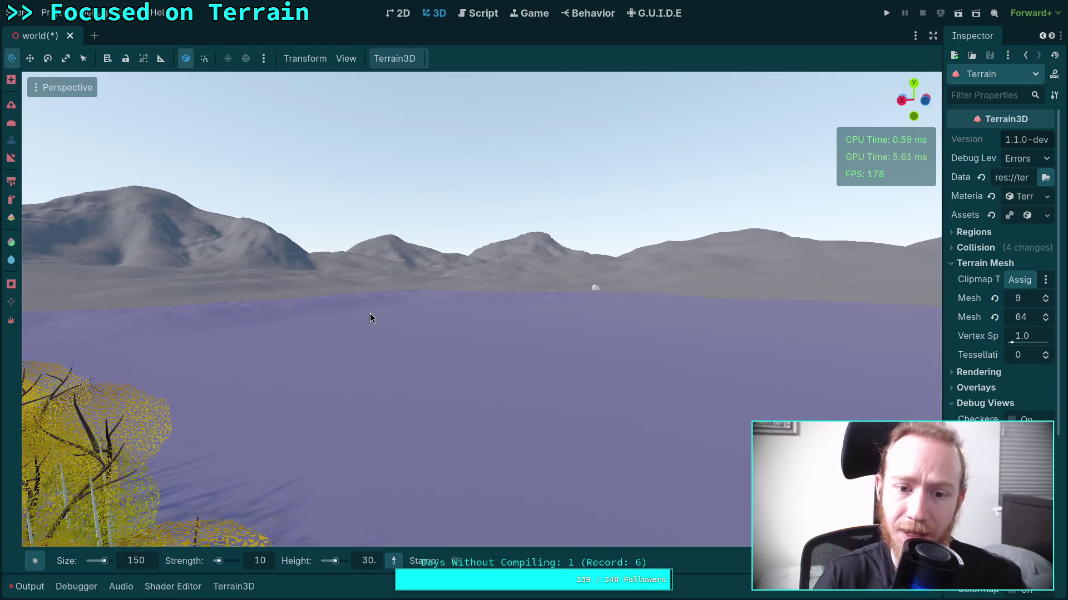
# - Approach the sculpted mountain peak, then back away until the lake and trees reappear
pyautogui.press('w')
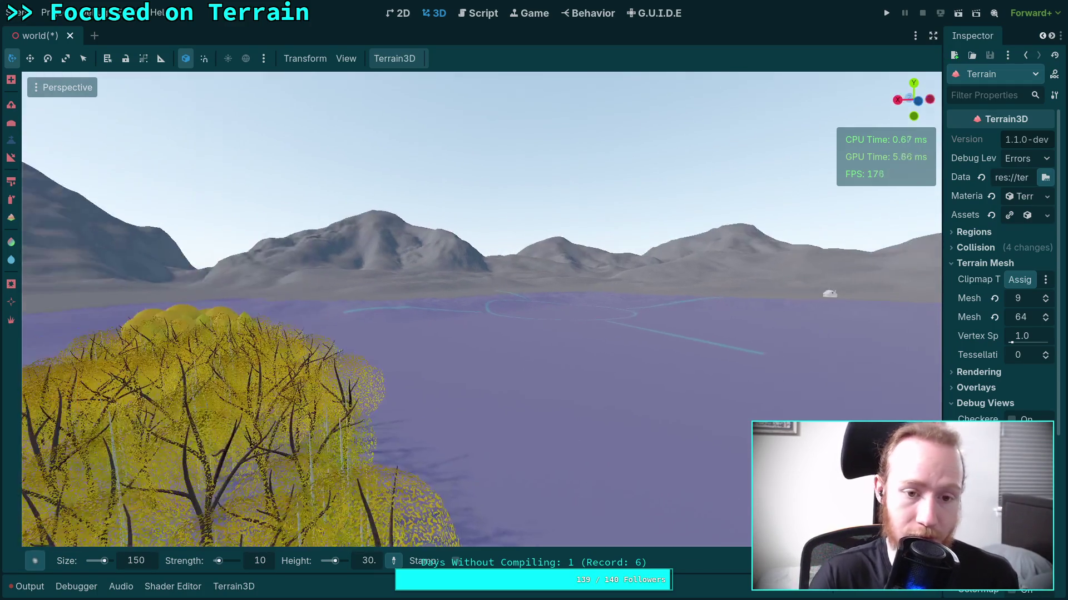
pyautogui.press('w')
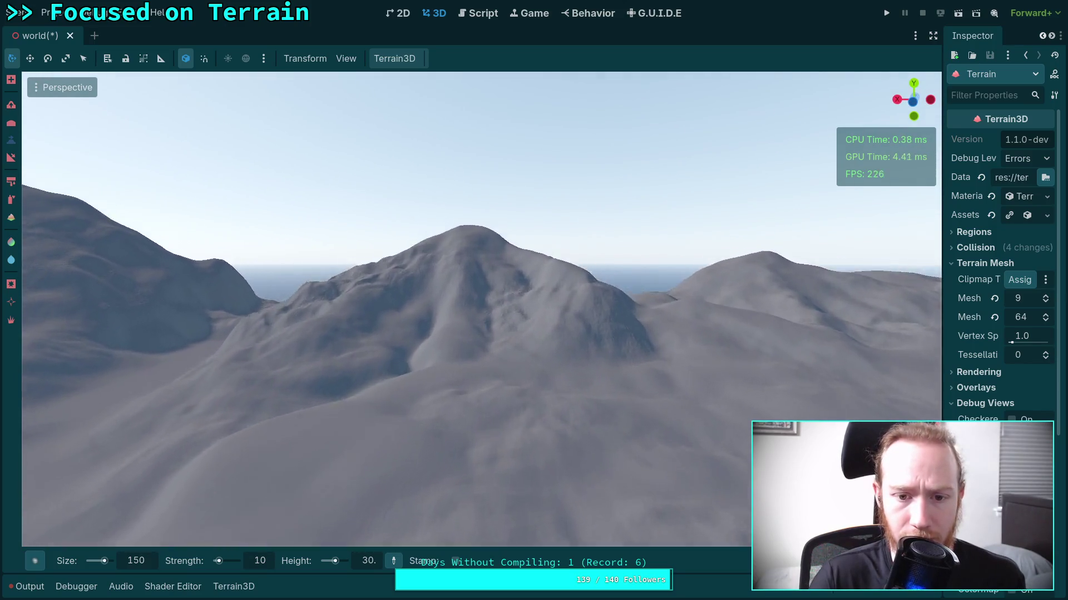
pyautogui.press('w')
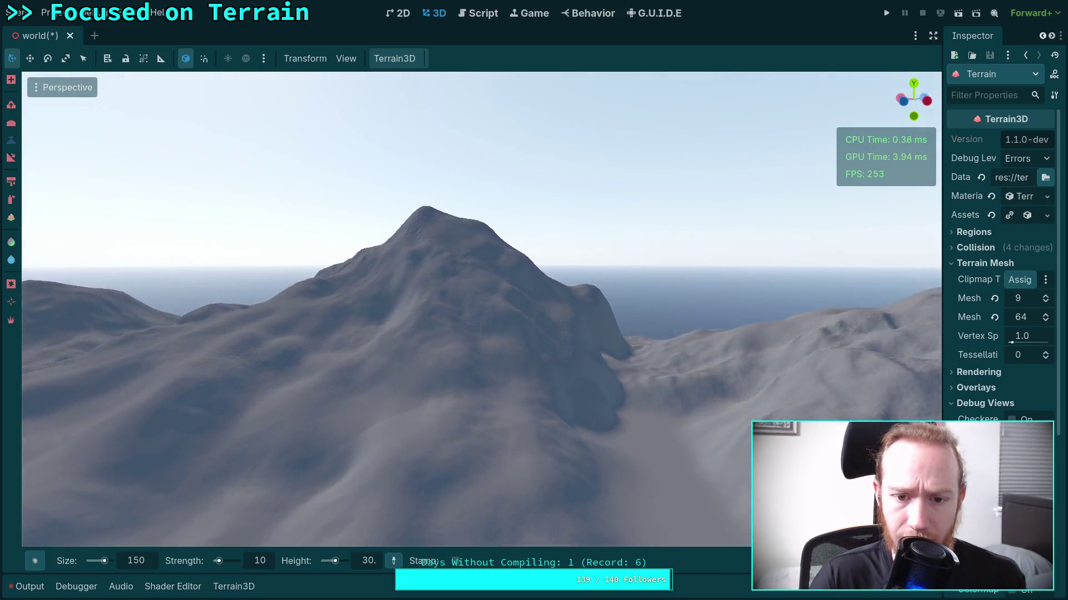
pyautogui.press('s')
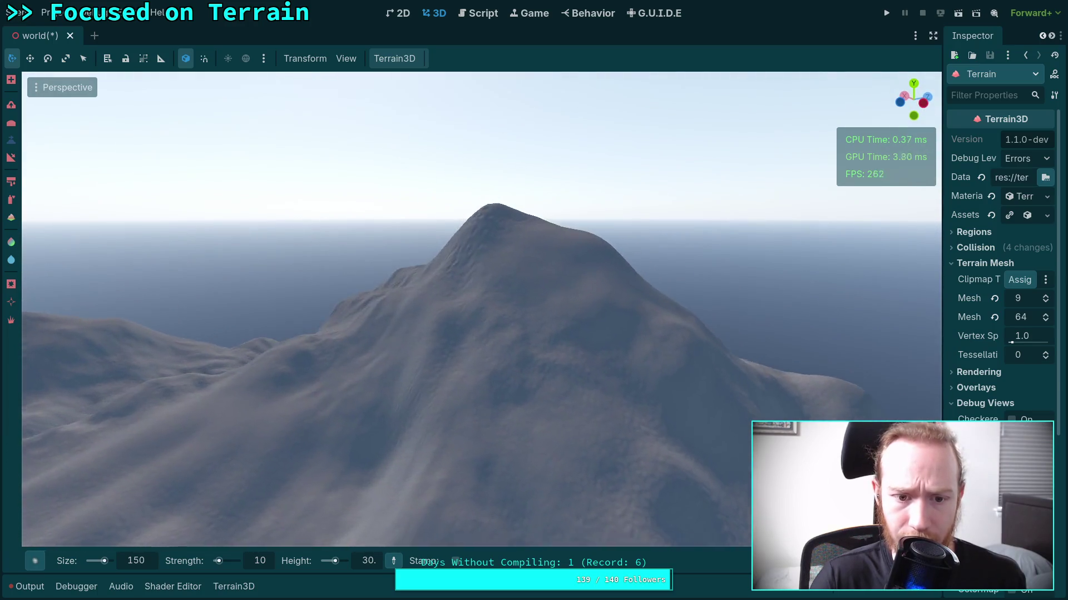
pyautogui.press('s')
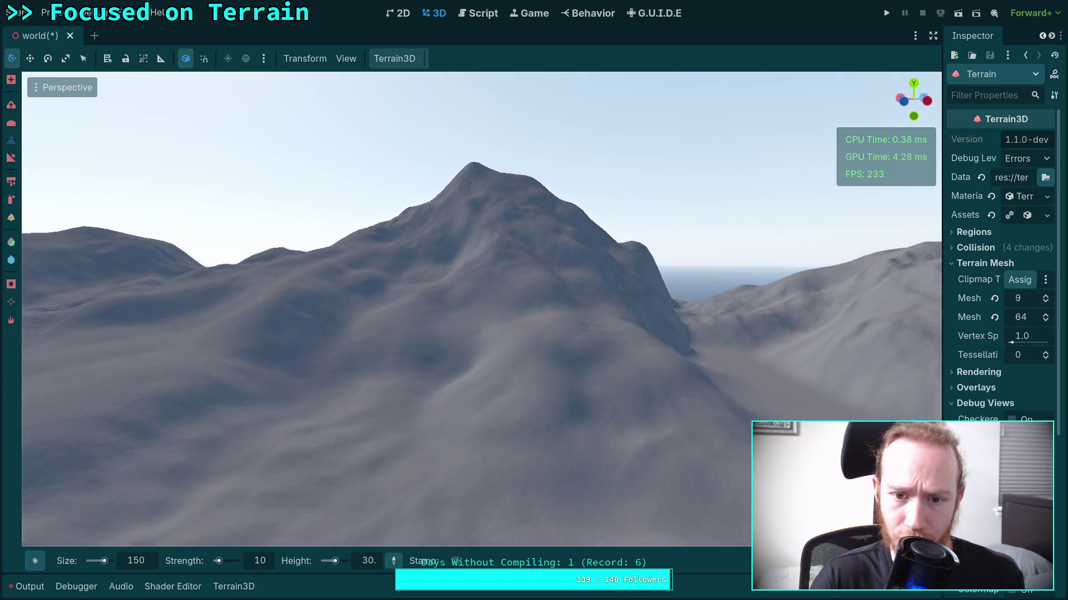
pyautogui.press('s')
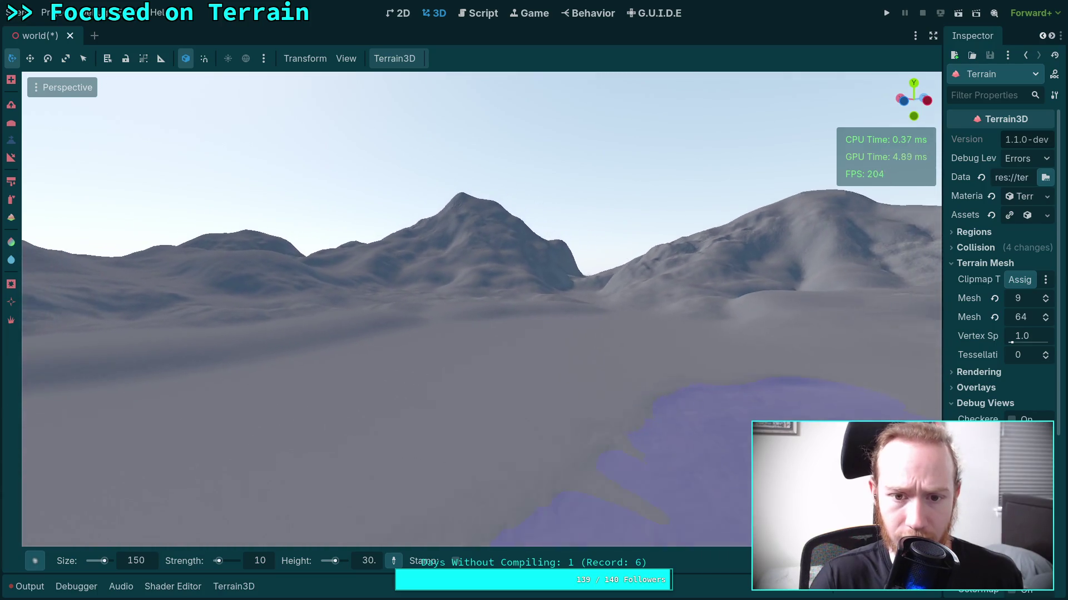
pyautogui.press('w')
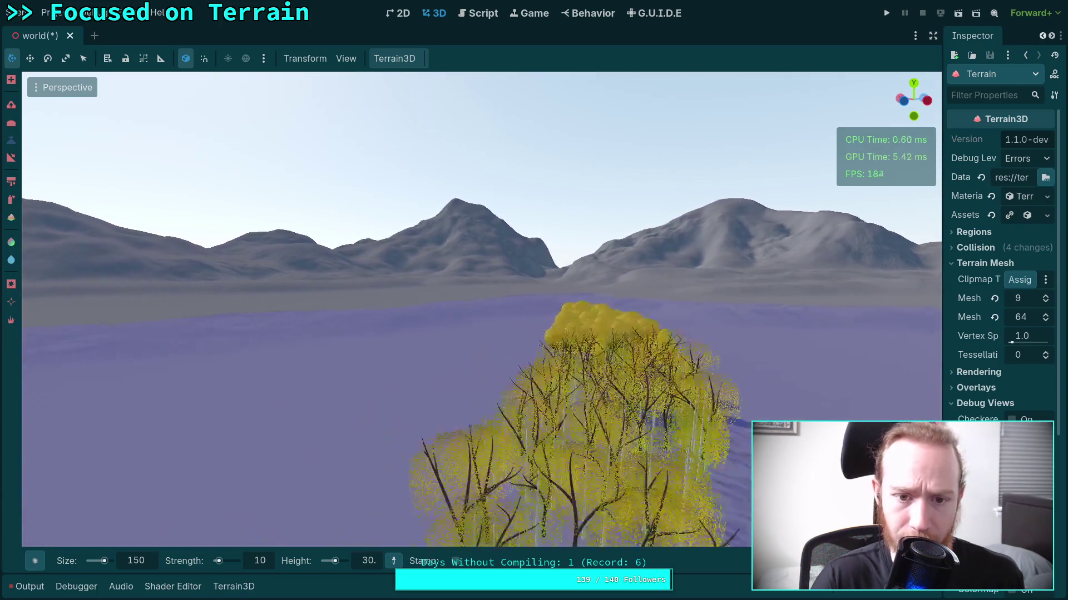
# - Look around the yellow trees, then rise to an elevated view over lake and mountains
pyautogui.moveTo(493, 213)
pyautogui.mouseDown()
pyautogui.moveTo(350, 288)
pyautogui.moveTo(723, 289)
pyautogui.mouseUp()
pyautogui.moveTo(333, 269); pyautogui.dragTo(307, 269)
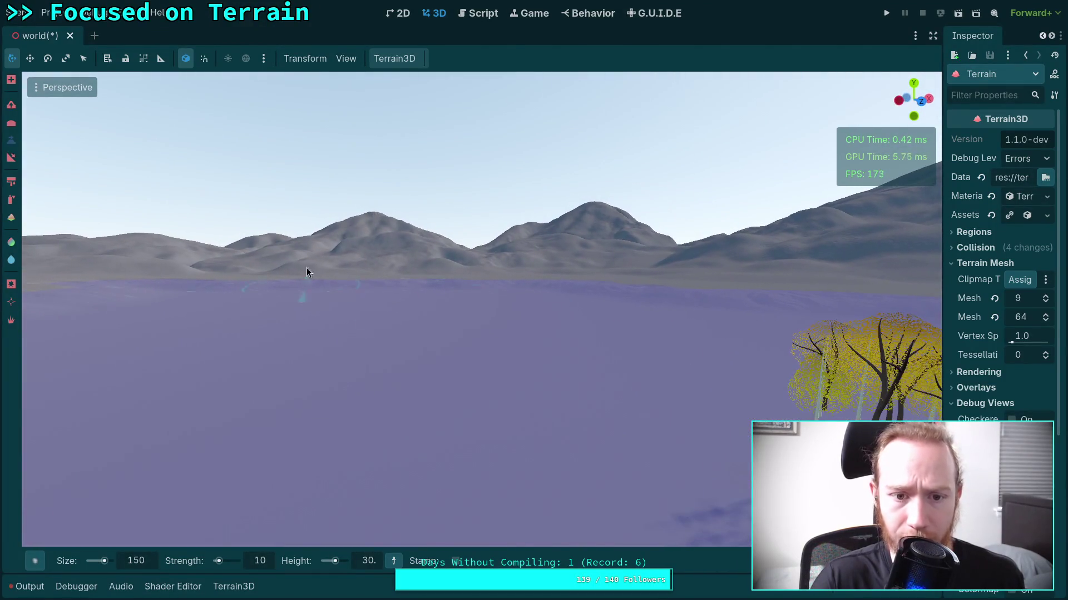
pyautogui.moveTo(360, 235)
pyautogui.mouseDown()
pyautogui.moveTo(501, 239)
pyautogui.moveTo(223, 241)
pyautogui.moveTo(598, 232)
pyautogui.mouseUp()
pyautogui.press('w')
pyautogui.press('w')
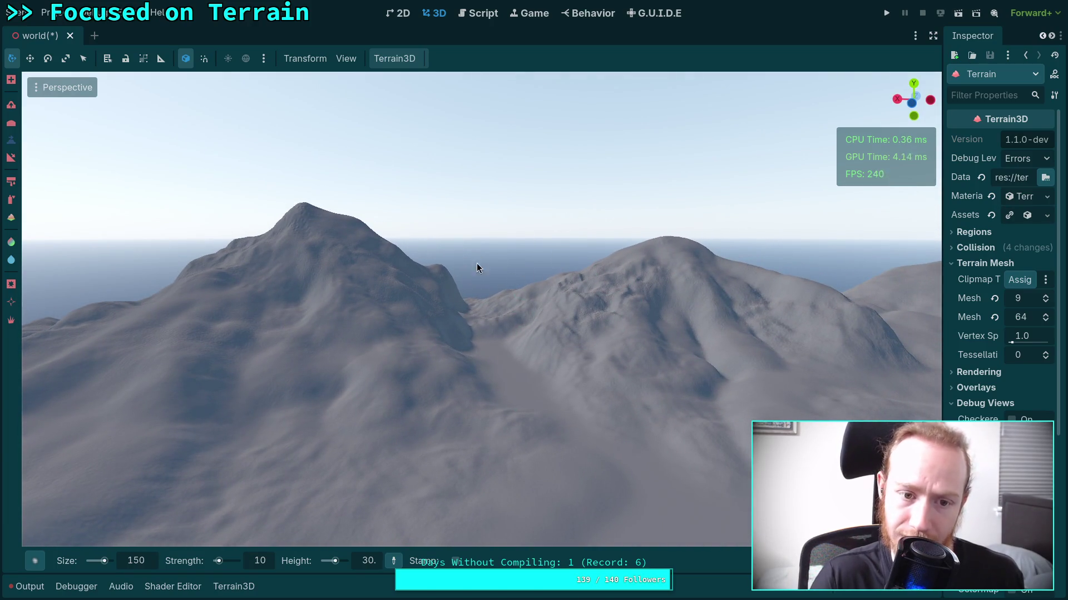
pyautogui.moveTo(476, 267); pyautogui.dragTo(431, 267)
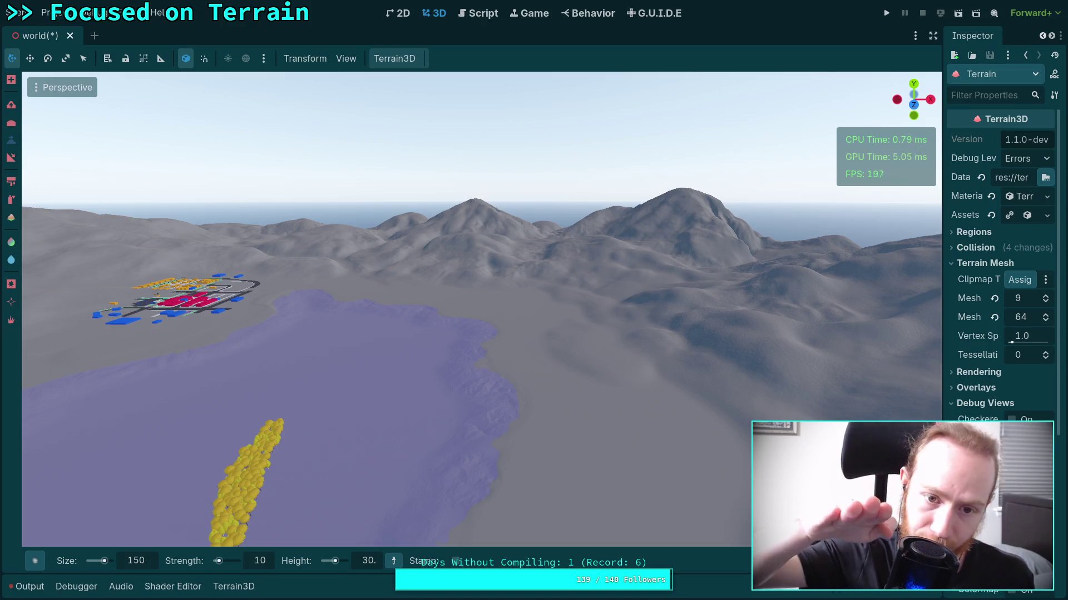
pyautogui.moveTo(431, 268)
pyautogui.mouseDown()
pyautogui.moveTo(456, 245)
pyautogui.moveTo(389, 250)
pyautogui.moveTo(423, 257)
pyautogui.moveTo(389, 239)
pyautogui.mouseUp()
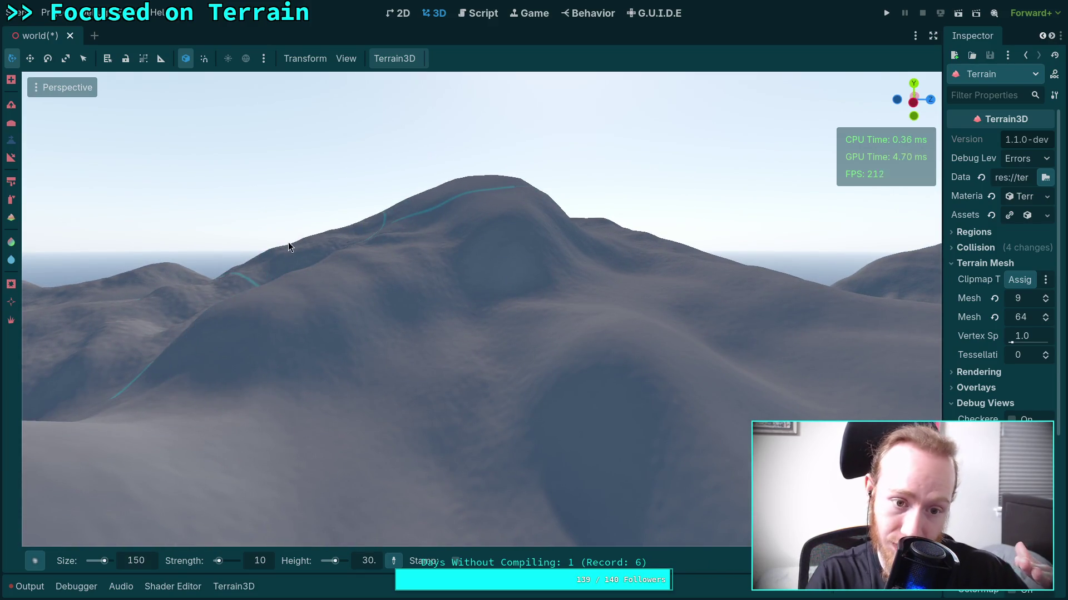